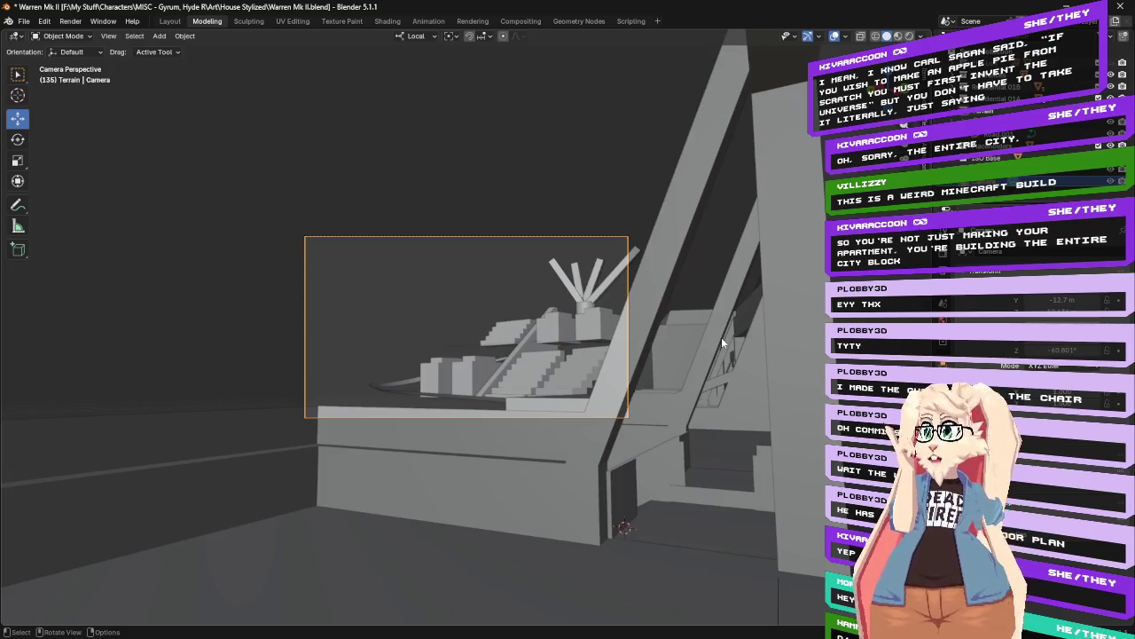
Exit camera view, frame the selected object, and orbit around the stepped terrain and staircases
key(KP_0)
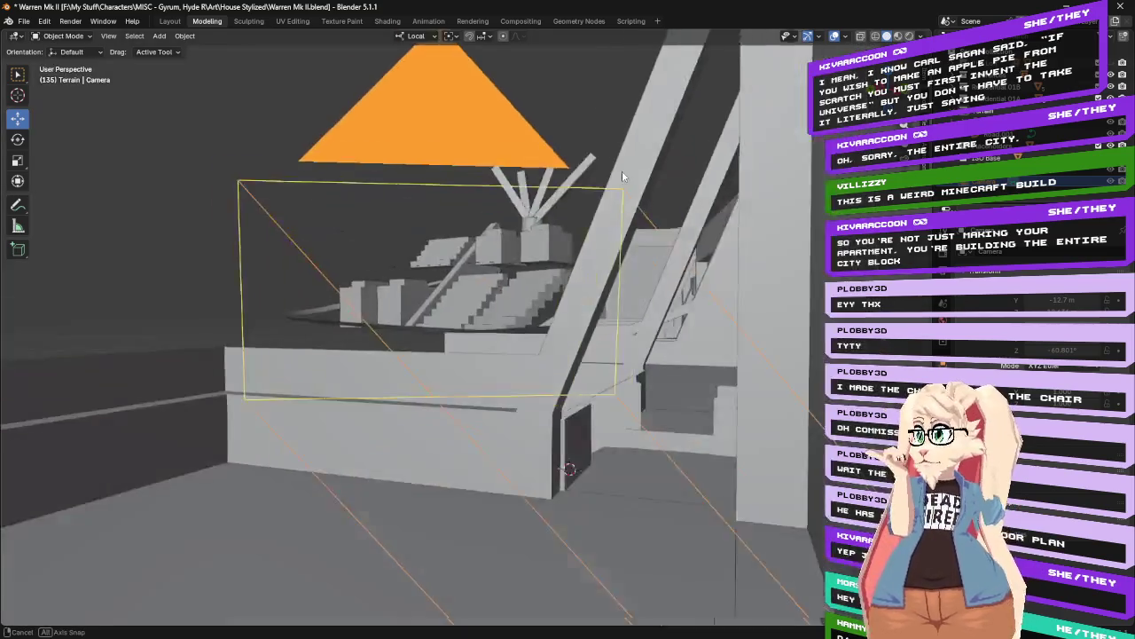
key(KP_Decimal)
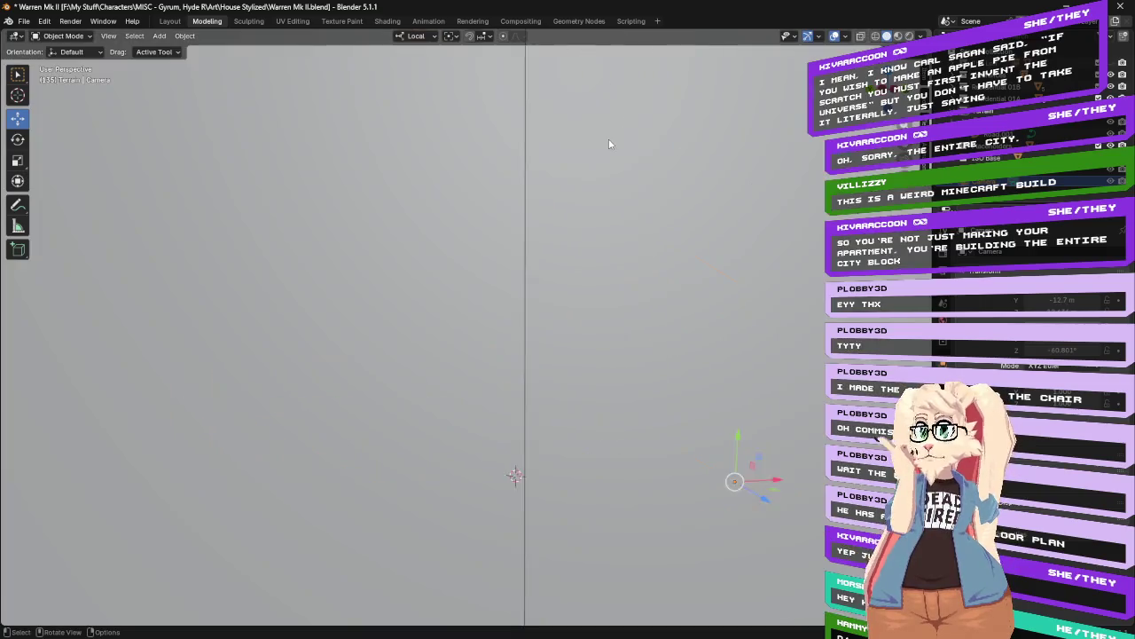
scroll(609, 139, down, 3)
mouse_move(608, 138)
middle_down()
mouse_move(629, 190)
mouse_move(568, 215)
mouse_move(403, 217)
middle_up()
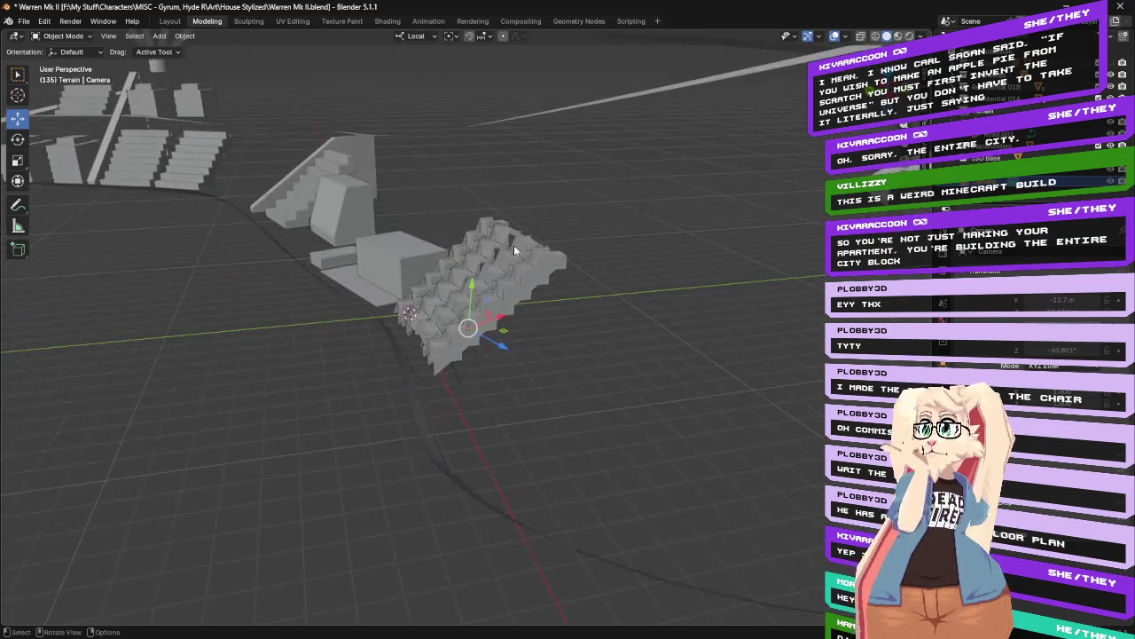
mouse_move(248, 119)
middle_down()
mouse_move(388, 207)
mouse_move(372, 202)
mouse_move(401, 276)
middle_up()
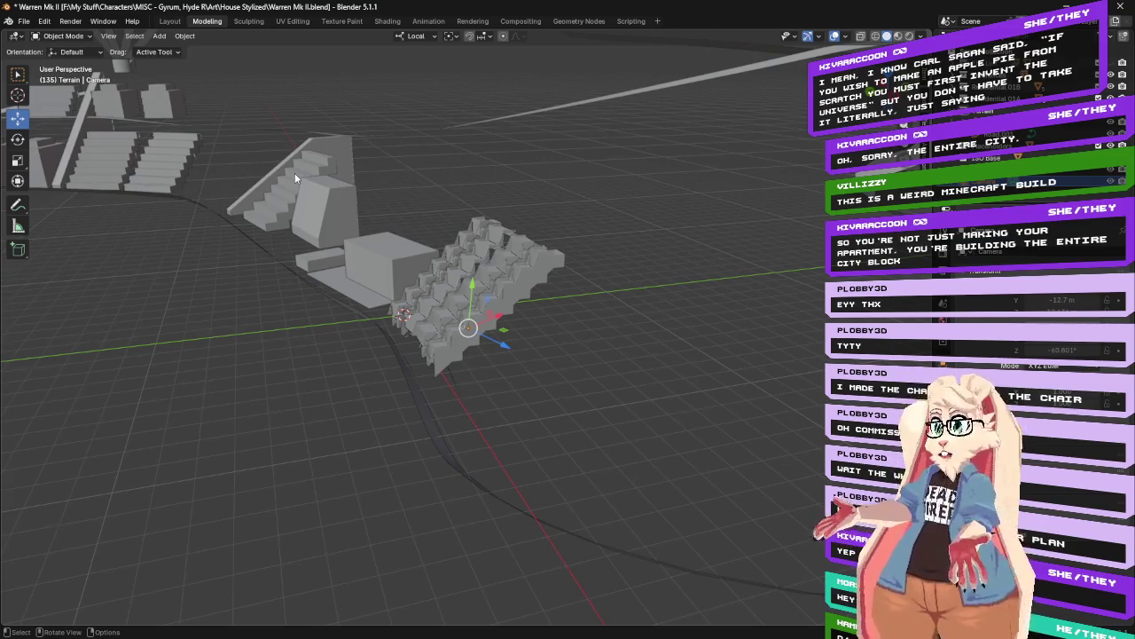
middle_drag(336, 133, 400, 215)
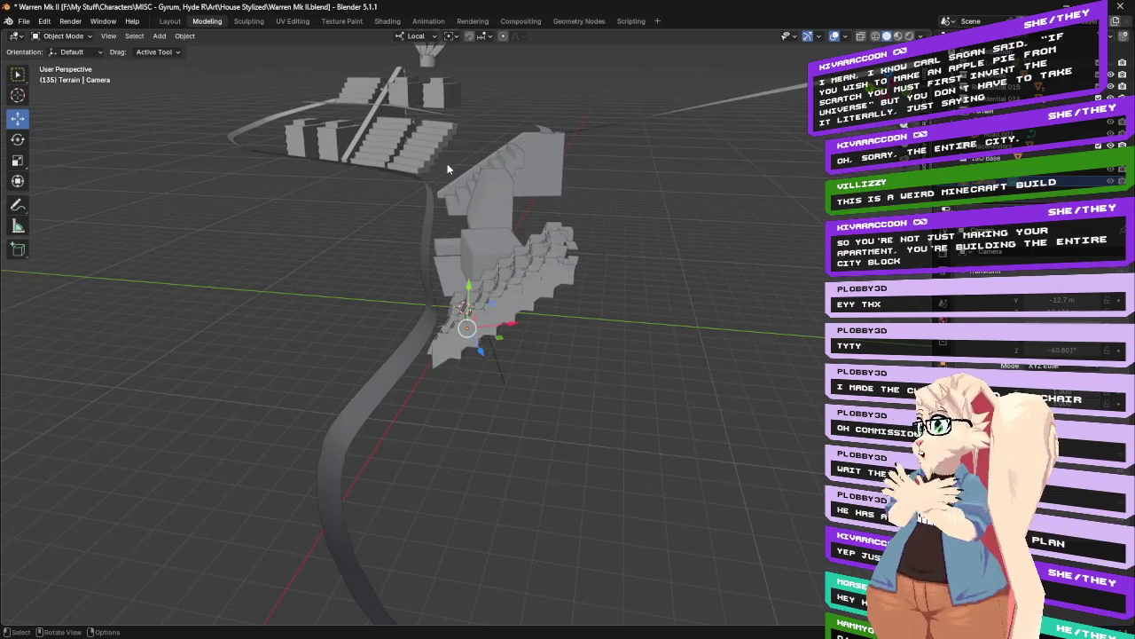
middle_drag(531, 248, 524, 226)
mouse_move(555, 187)
middle_down()
mouse_move(624, 194)
mouse_move(547, 188)
middle_up()
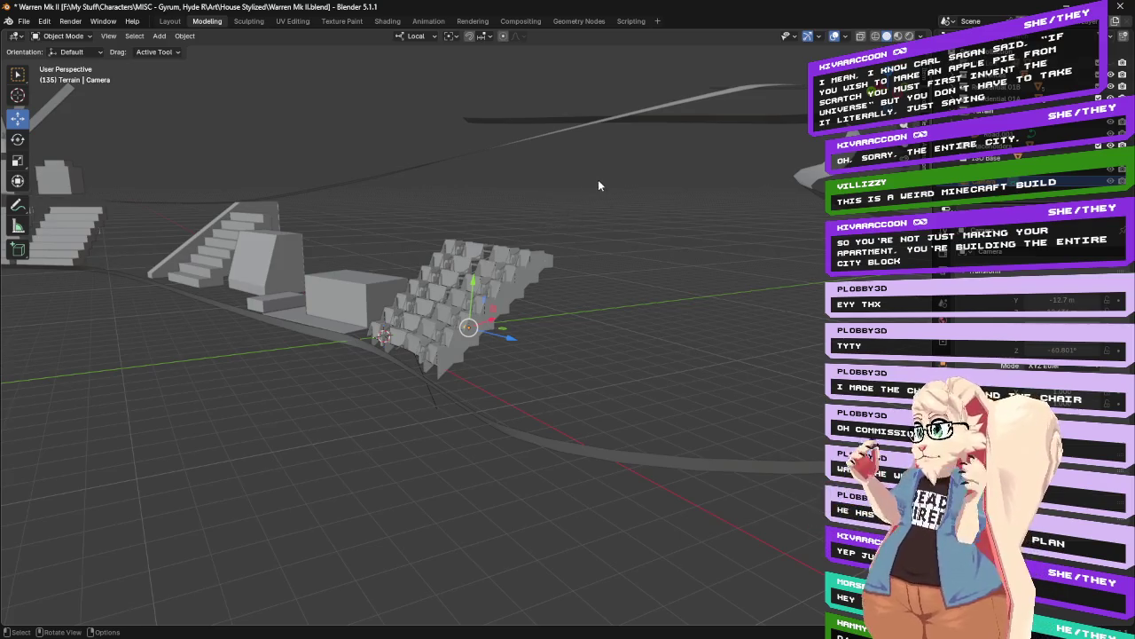
middle_drag(598, 186, 542, 202)
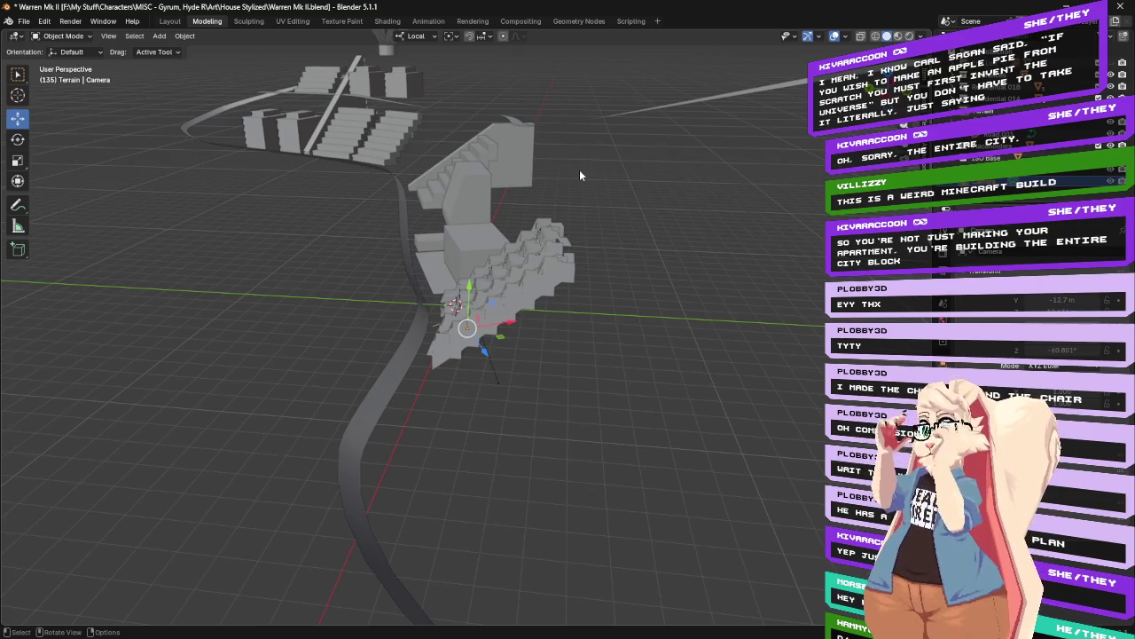
mouse_move(646, 216)
middle_down()
mouse_move(621, 198)
mouse_move(649, 196)
mouse_move(631, 226)
middle_up()
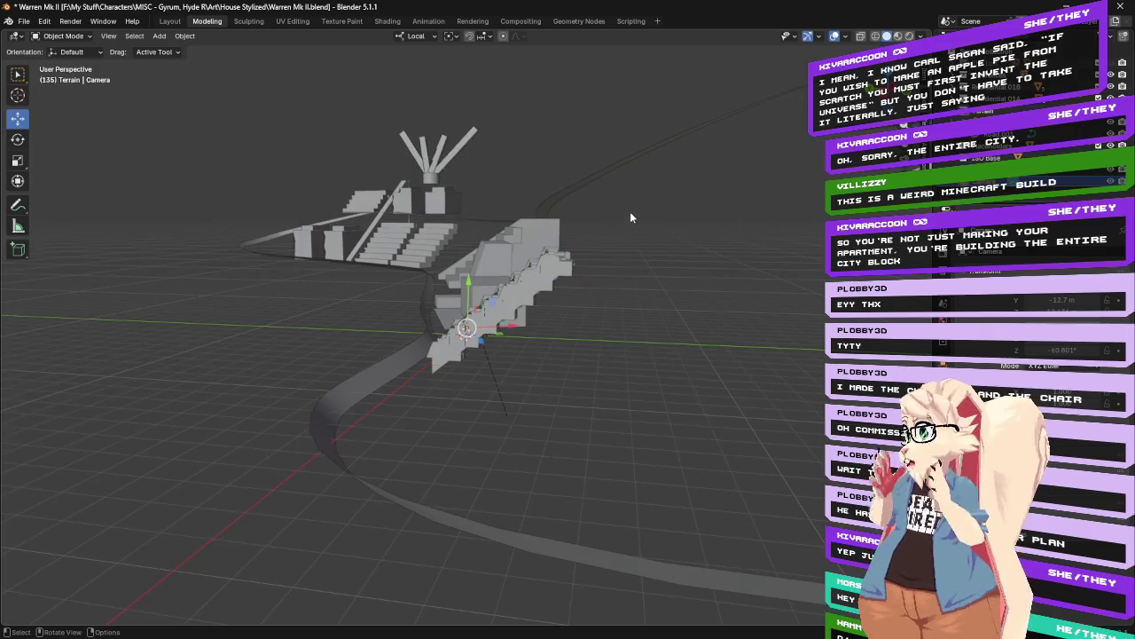
click(409, 357)
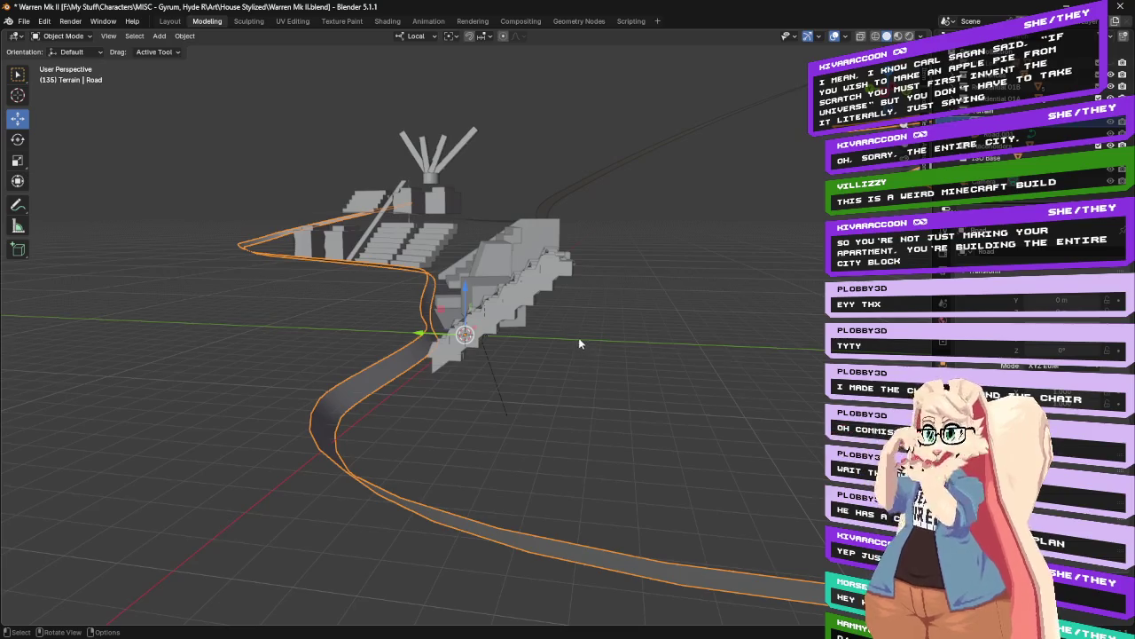
mouse_move(574, 318)
middle_down()
mouse_move(669, 342)
mouse_move(582, 335)
middle_up()
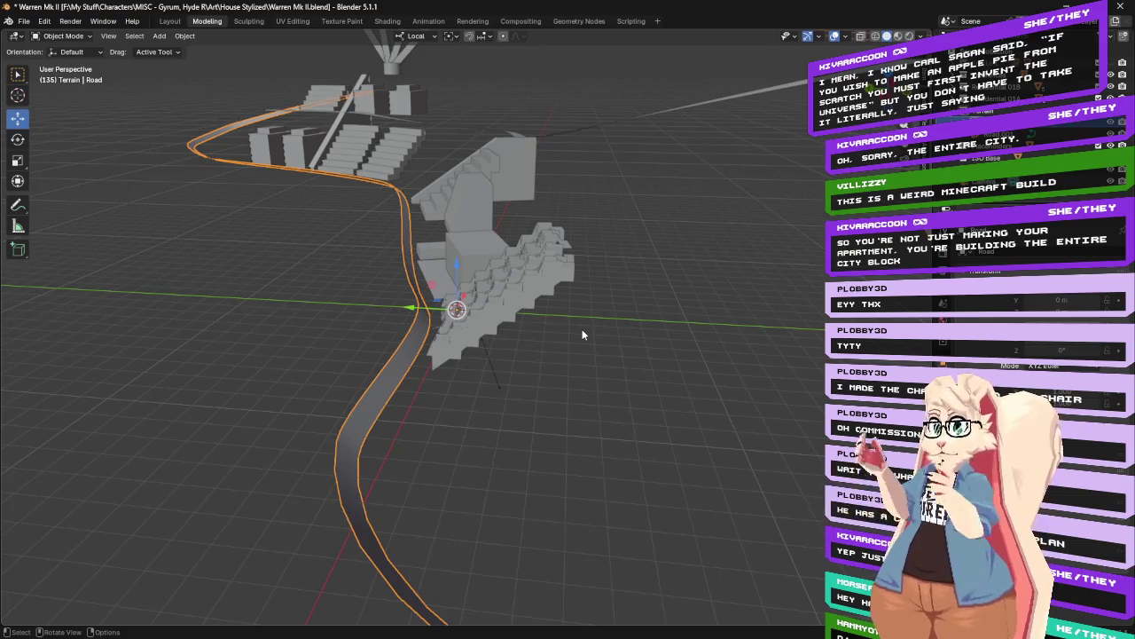
mouse_move(582, 330)
middle_down()
mouse_move(570, 309)
mouse_move(545, 306)
mouse_move(591, 314)
middle_up()
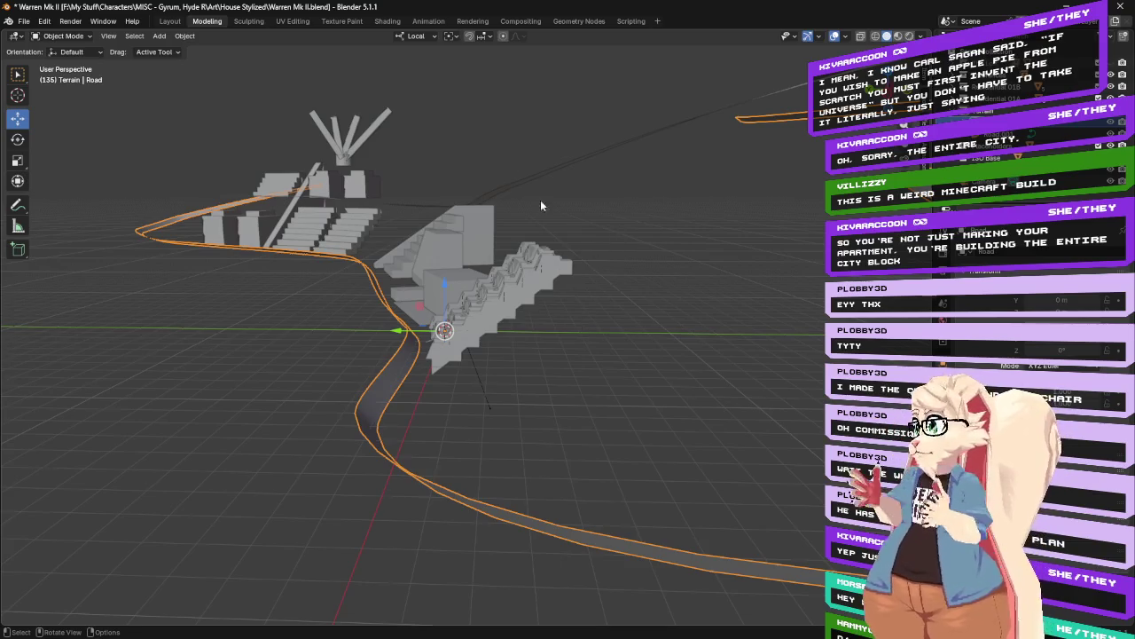
Orbit the view slightly to see the winding road beside the stairs and building blocks
mouse_move(541, 200)
middle_down()
mouse_move(563, 183)
mouse_move(638, 194)
mouse_move(557, 208)
mouse_move(555, 194)
middle_up()
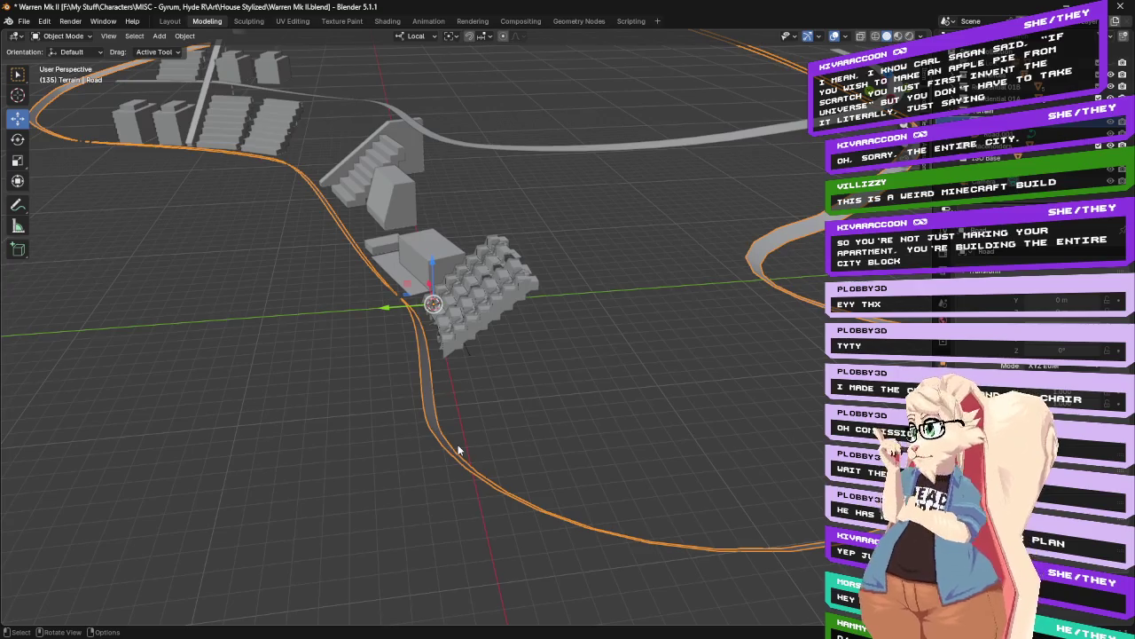
middle_drag(471, 411, 435, 194)
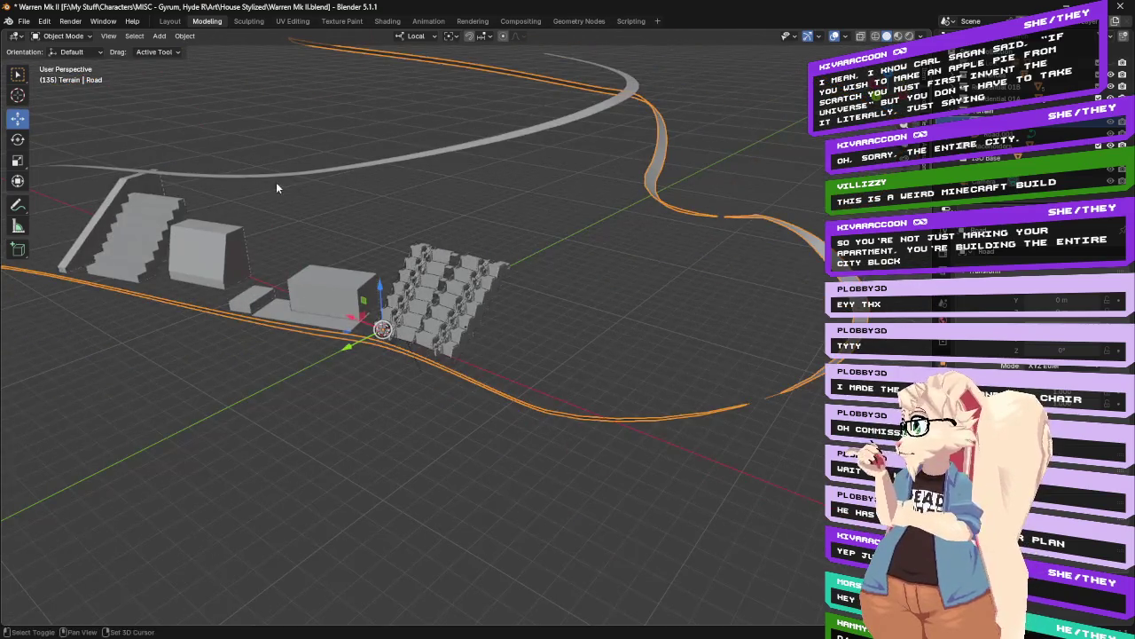
middle_drag(276, 187, 362, 338)
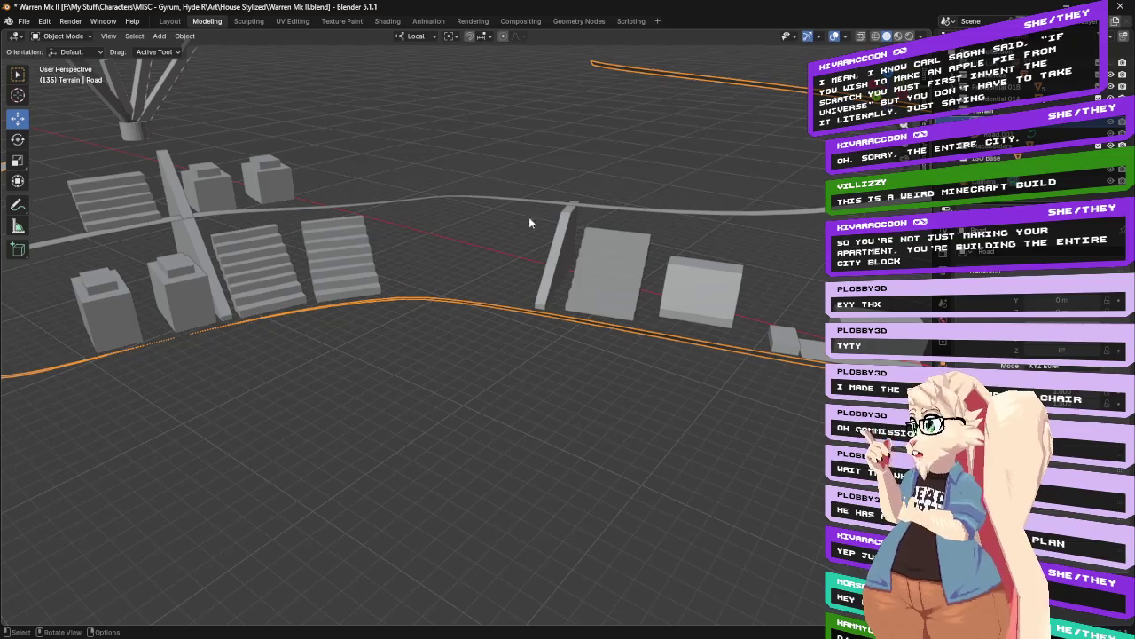
mouse_move(468, 212)
middle_down()
mouse_move(442, 213)
mouse_move(577, 253)
mouse_move(269, 245)
mouse_move(689, 278)
mouse_move(735, 268)
mouse_move(516, 285)
mouse_move(265, 272)
middle_up()
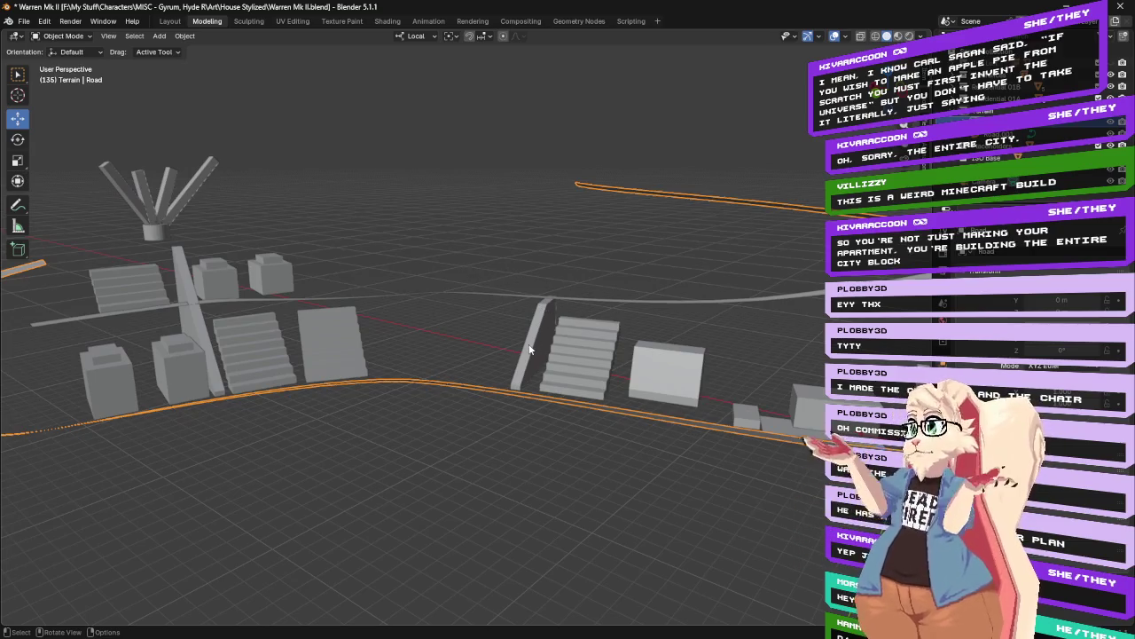
middle_drag(555, 291, 547, 295)
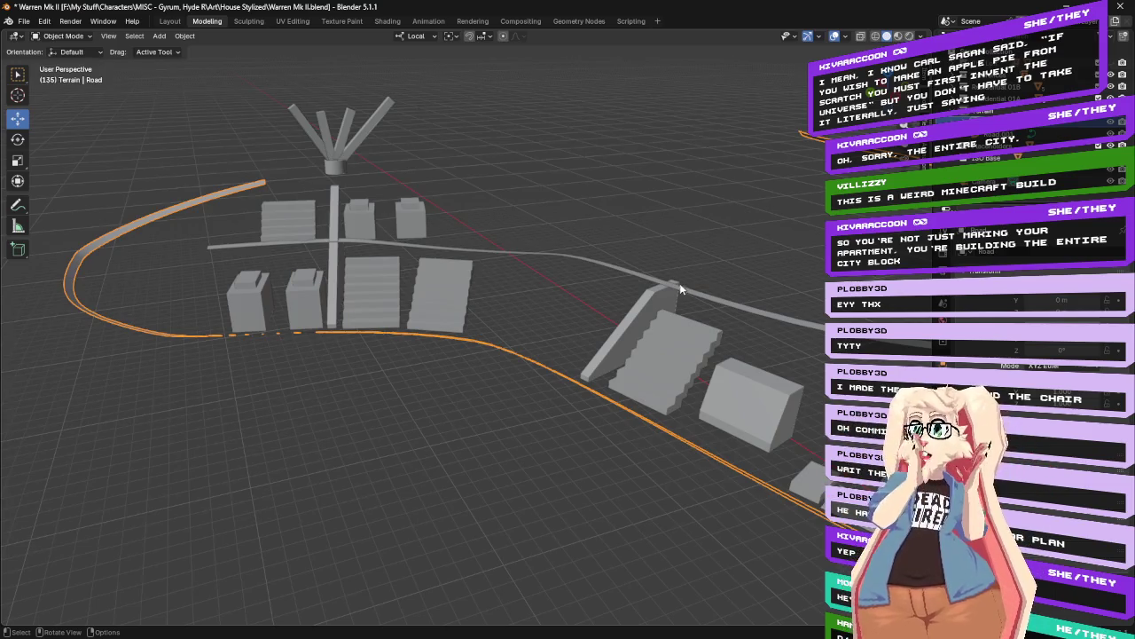
middle_drag(699, 260, 735, 259)
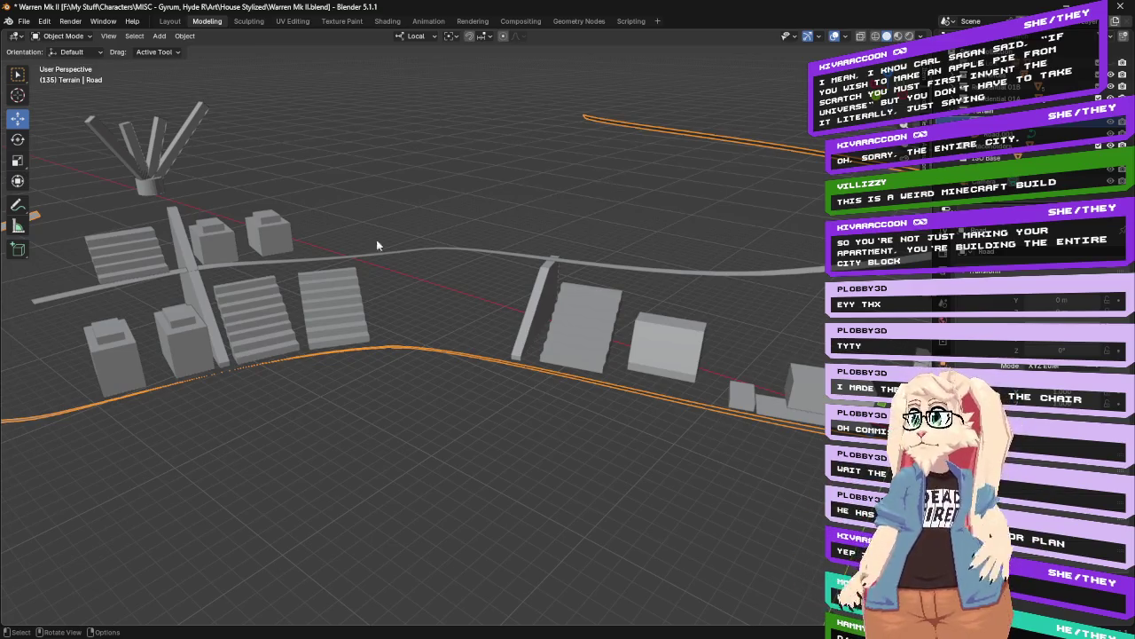
click(185, 334)
key(KP_Decimal)
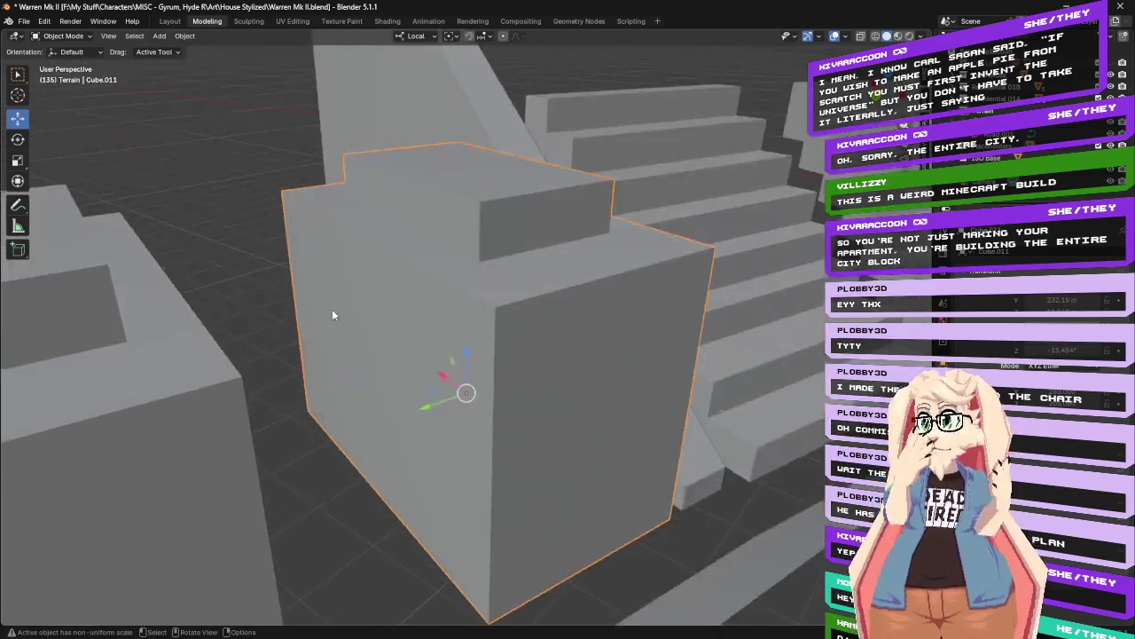
scroll(332, 309, down, 5)
middle_drag(329, 320, 327, 304)
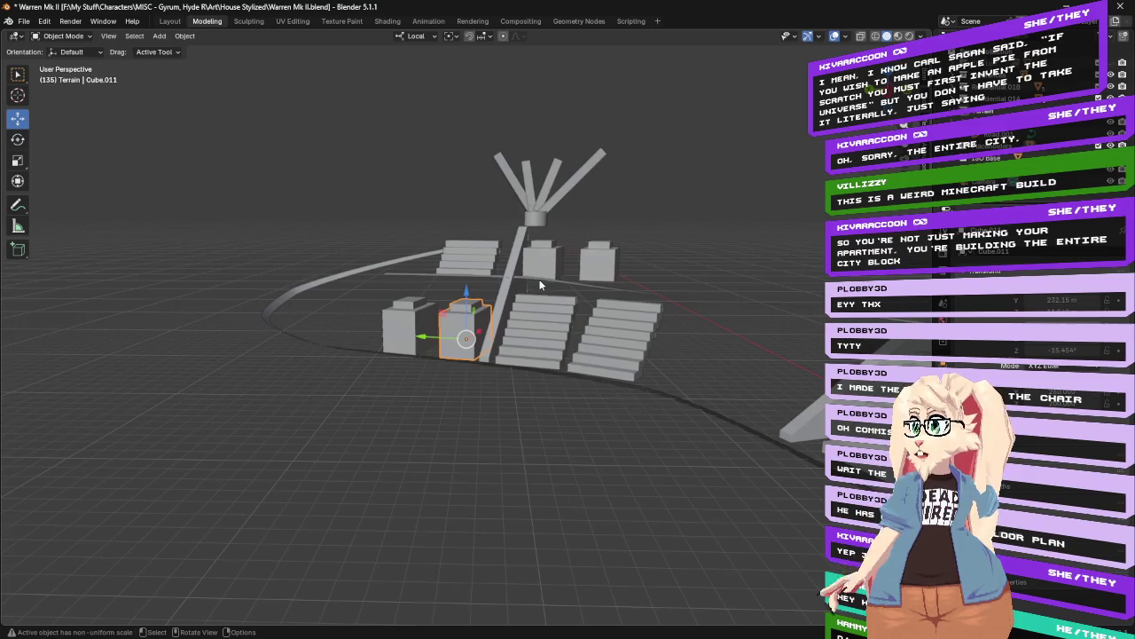
click(528, 341)
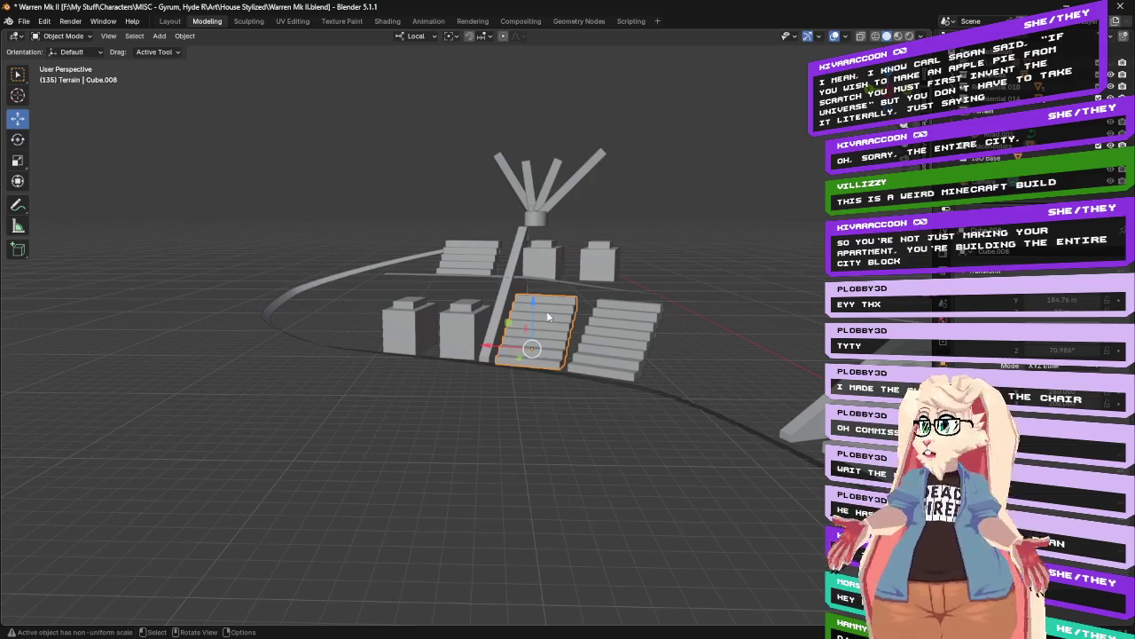
mouse_move(594, 236)
middle_down()
mouse_move(474, 238)
mouse_move(488, 237)
middle_up()
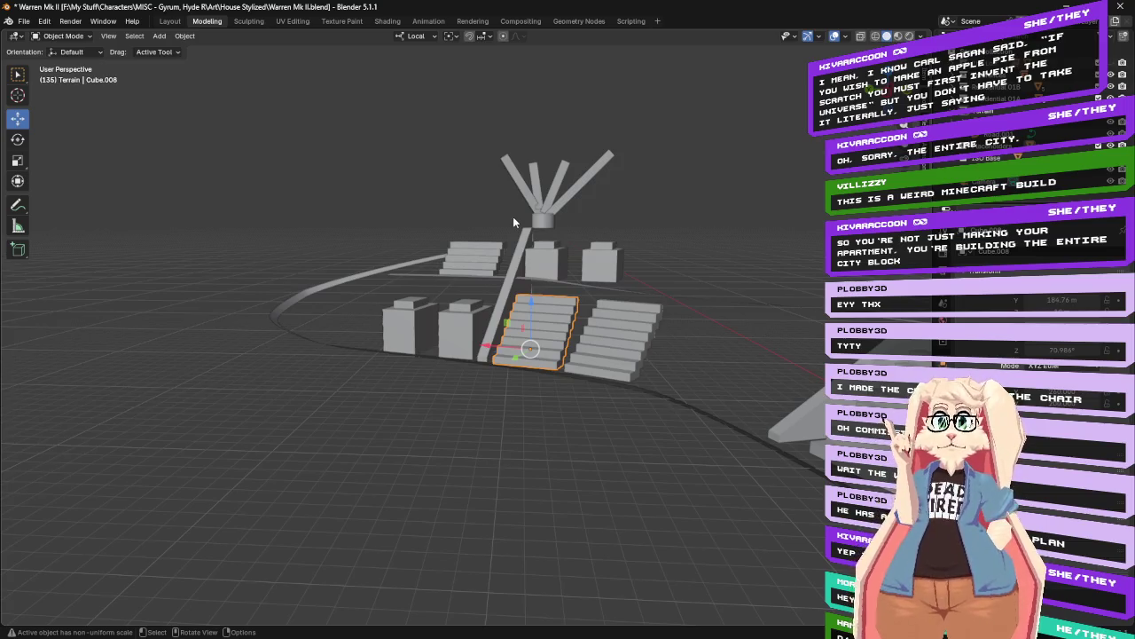
mouse_move(513, 216)
middle_down()
mouse_move(573, 203)
mouse_move(630, 242)
mouse_move(382, 149)
middle_up()
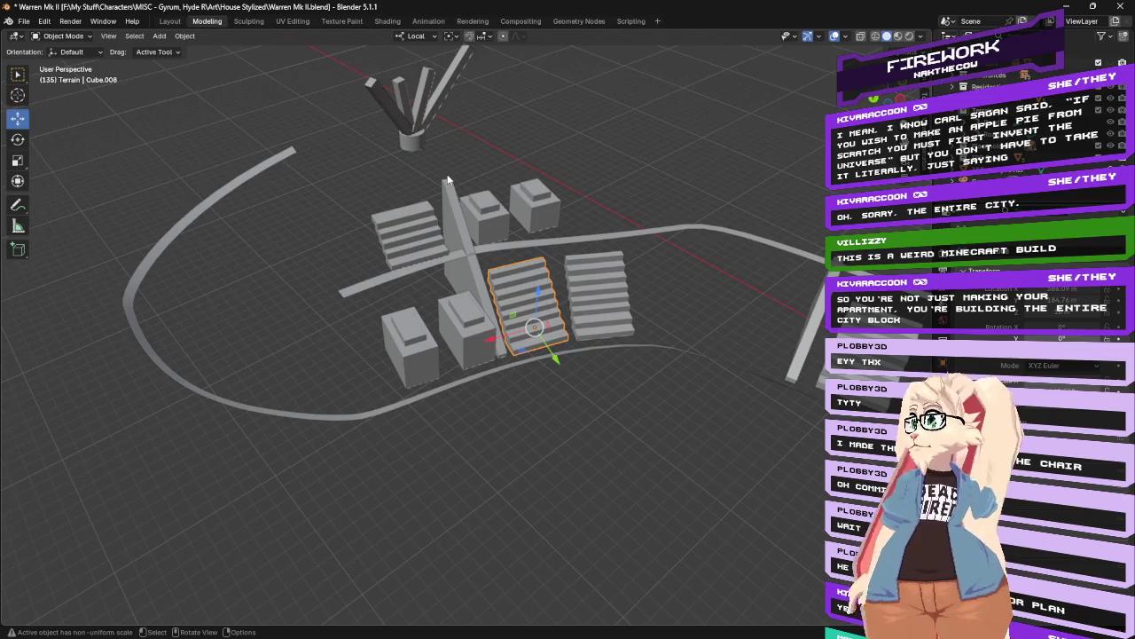
mouse_move(576, 172)
middle_down()
mouse_move(500, 145)
mouse_move(516, 127)
middle_up()
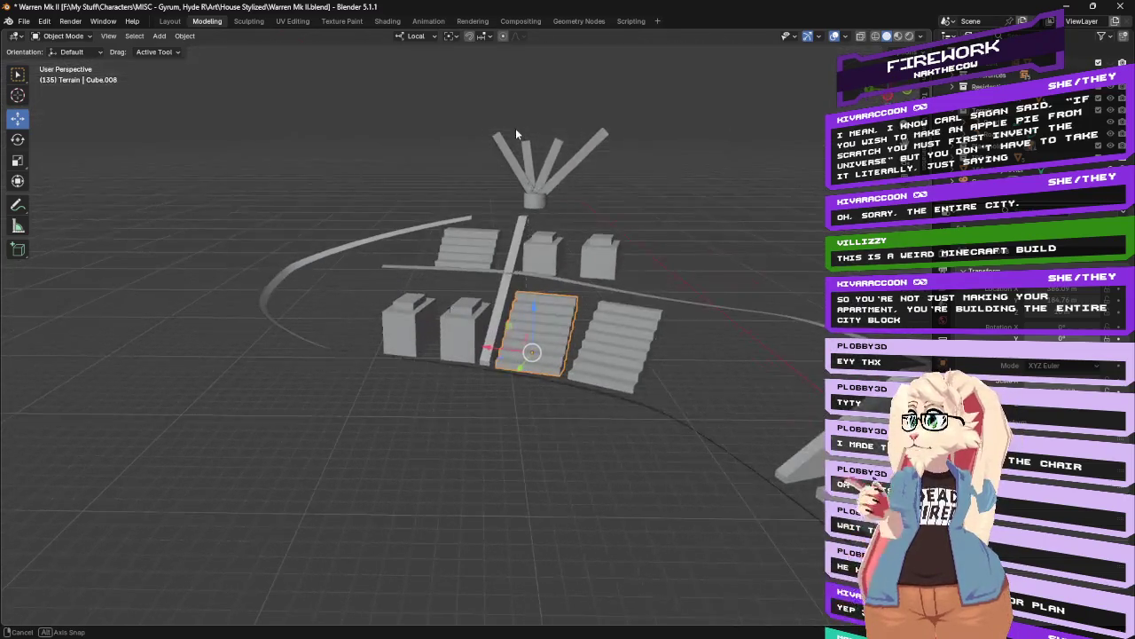
mouse_move(600, 213)
middle_down()
mouse_move(607, 184)
mouse_move(551, 194)
mouse_move(664, 232)
middle_up()
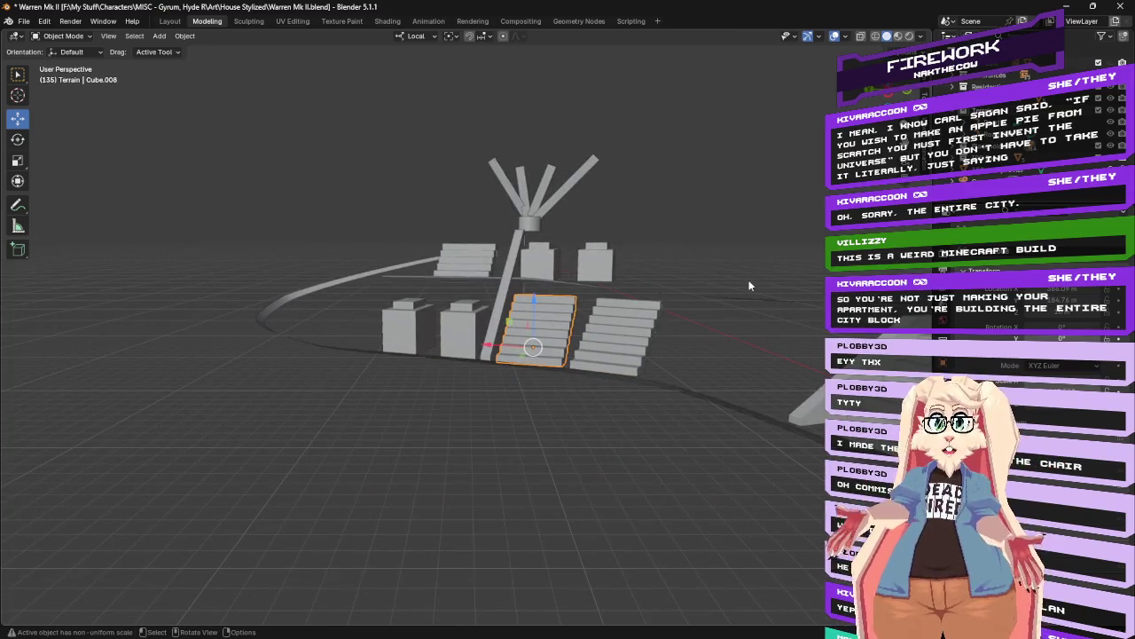
mouse_move(712, 294)
middle_down()
mouse_move(729, 270)
mouse_move(611, 246)
mouse_move(636, 289)
mouse_move(643, 272)
middle_up()
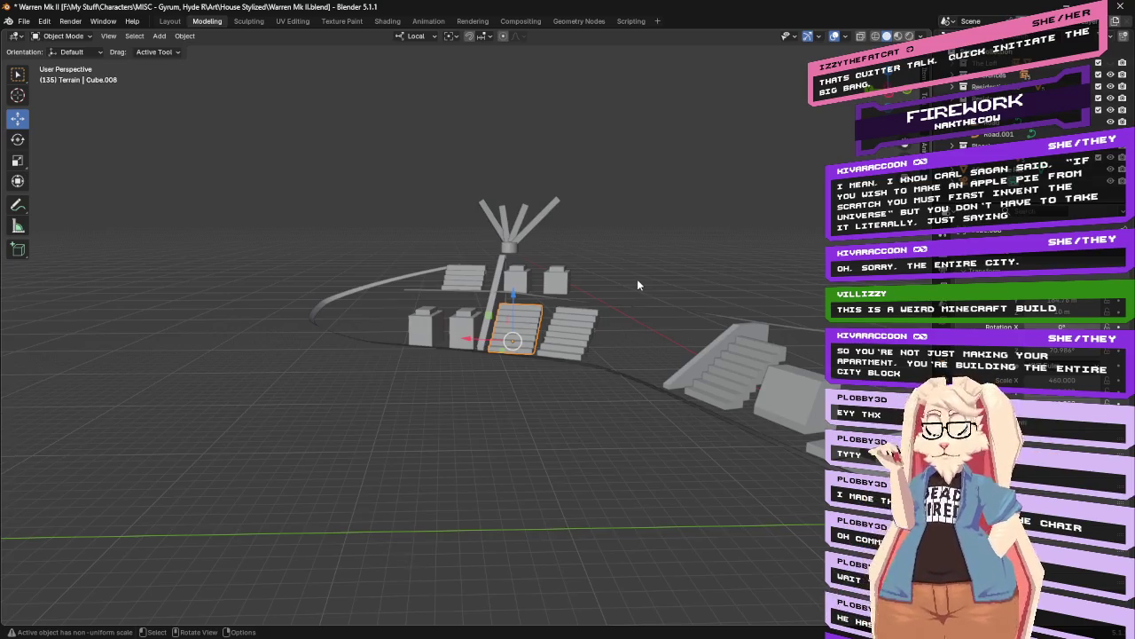
middle_drag(637, 284, 587, 316)
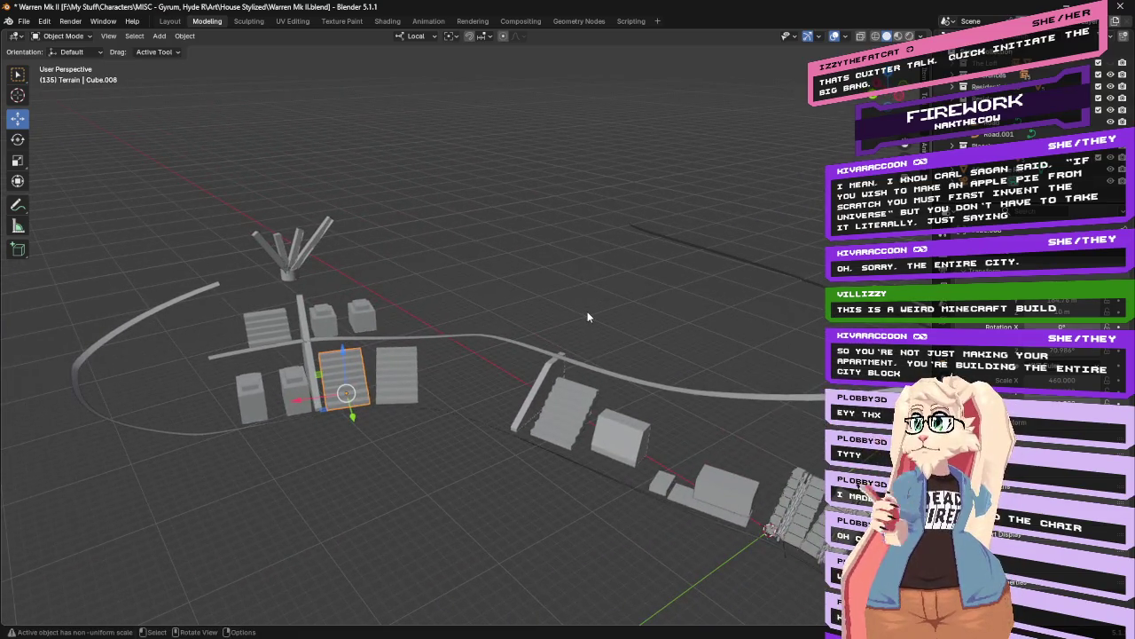
middle_drag(587, 316, 403, 298)
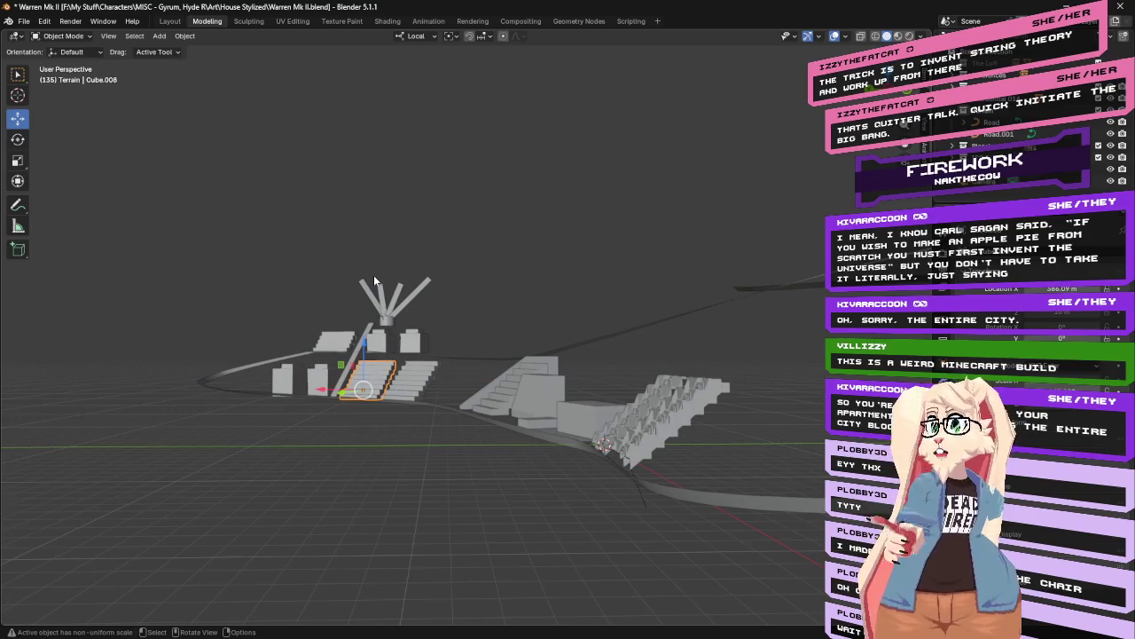
mouse_move(395, 252)
middle_down()
mouse_move(678, 266)
mouse_move(637, 268)
mouse_move(558, 231)
mouse_move(630, 277)
mouse_move(677, 289)
mouse_move(656, 294)
mouse_move(666, 280)
mouse_move(823, 337)
mouse_move(690, 292)
mouse_move(645, 292)
mouse_move(731, 378)
middle_up()
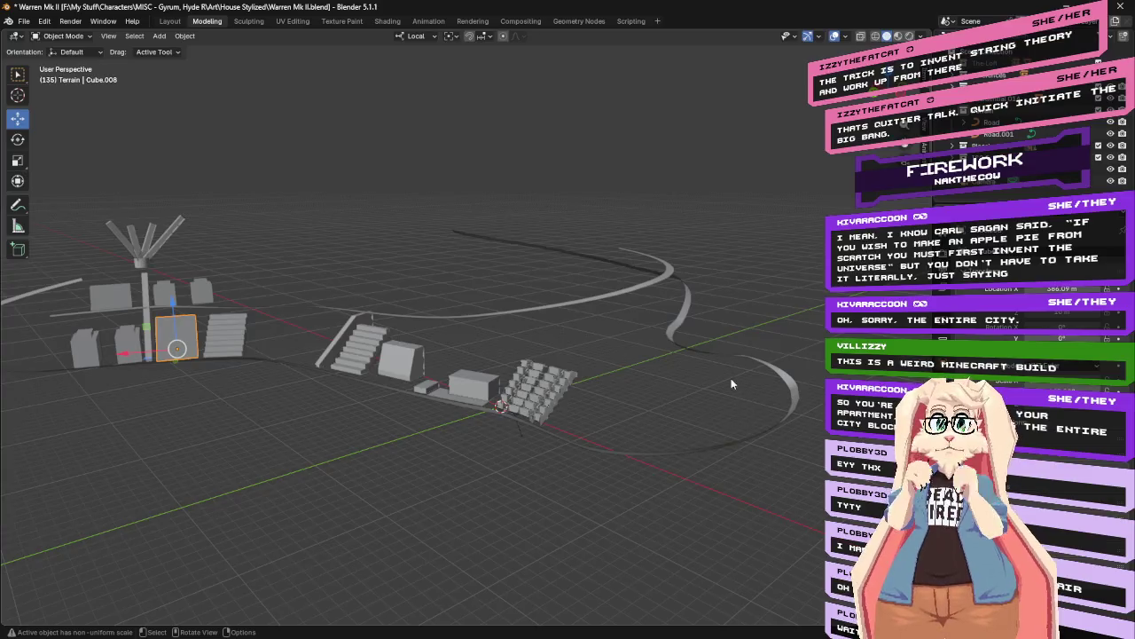
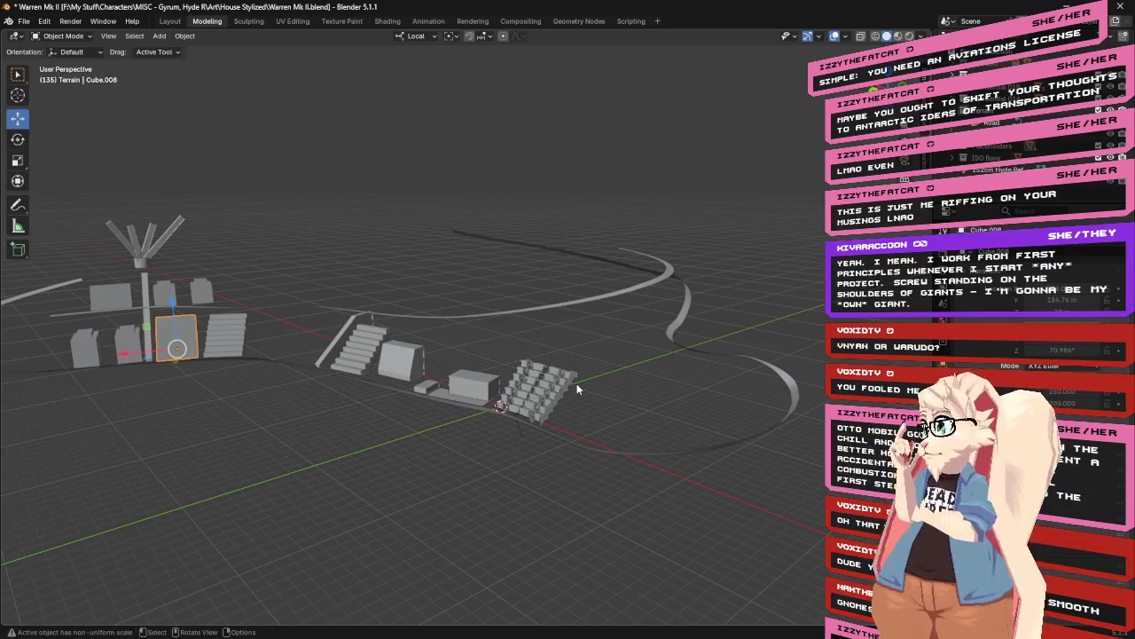
Save the Warren Mk II level file, then start the scene's animation playback
key(ctrl+s)
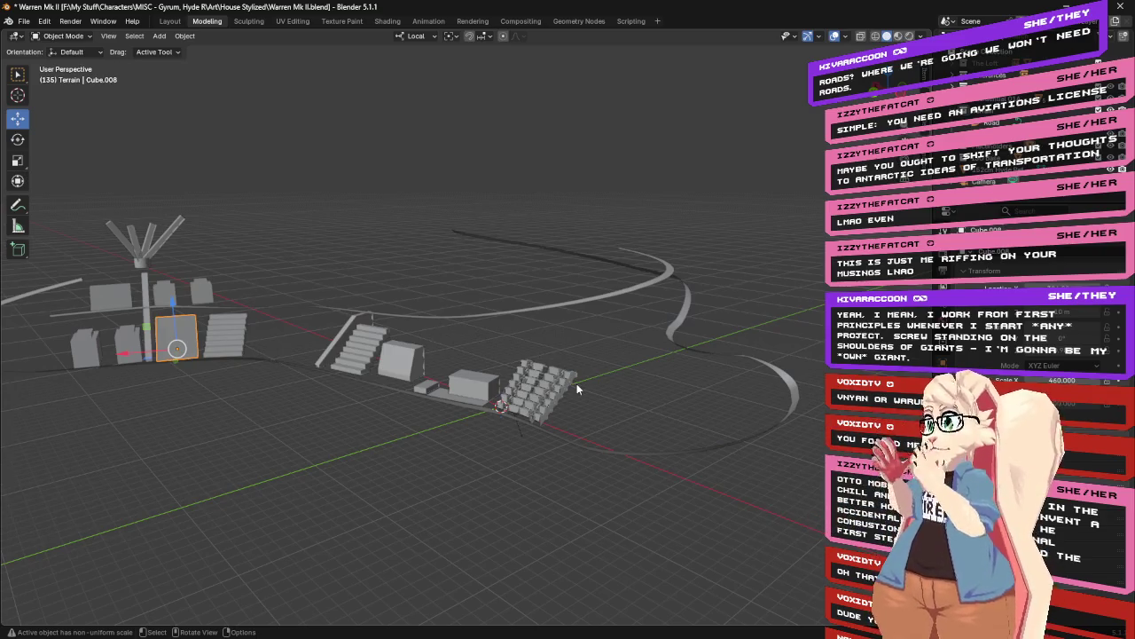
key(space)
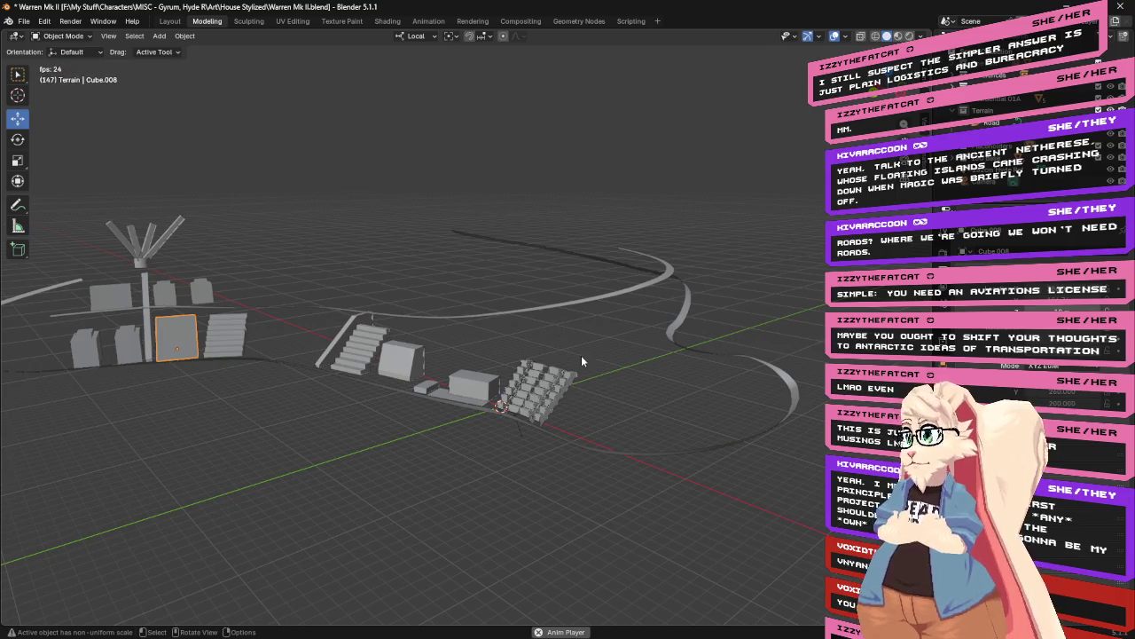
Orbit the viewport to watch the looping road ribbons from another side
middle_drag(717, 245, 583, 300)
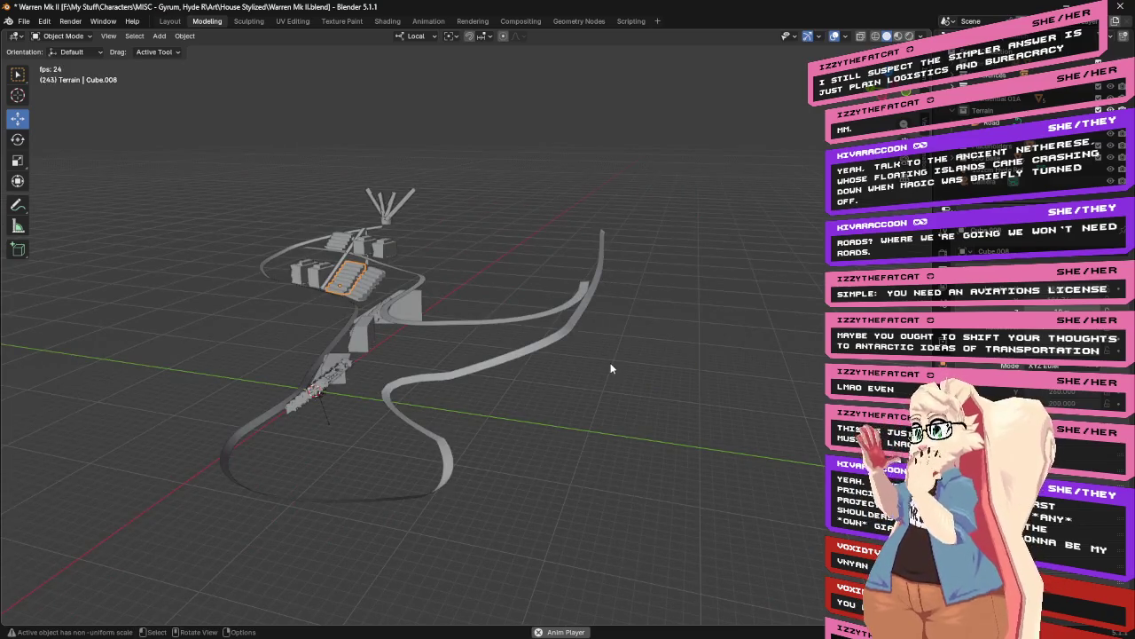
Orbit around the ribbon road, stairs and box buildings to inspect the blockout from several angles
mouse_move(606, 362)
middle_down()
mouse_move(595, 257)
mouse_move(609, 280)
mouse_move(733, 285)
mouse_move(568, 379)
middle_up()
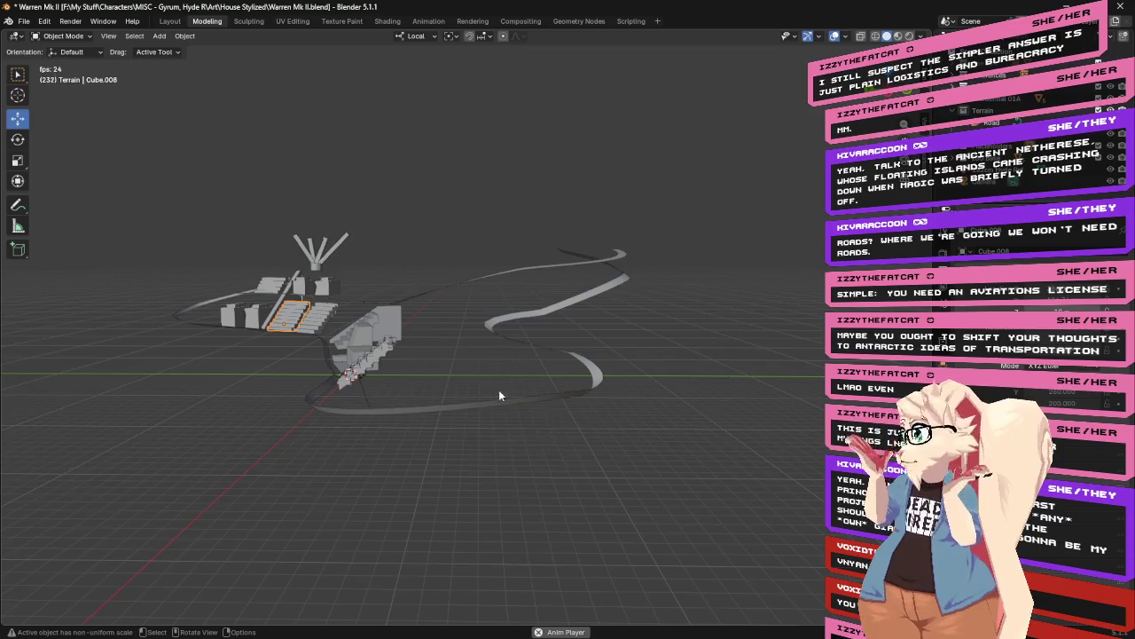
middle_drag(667, 339, 635, 368)
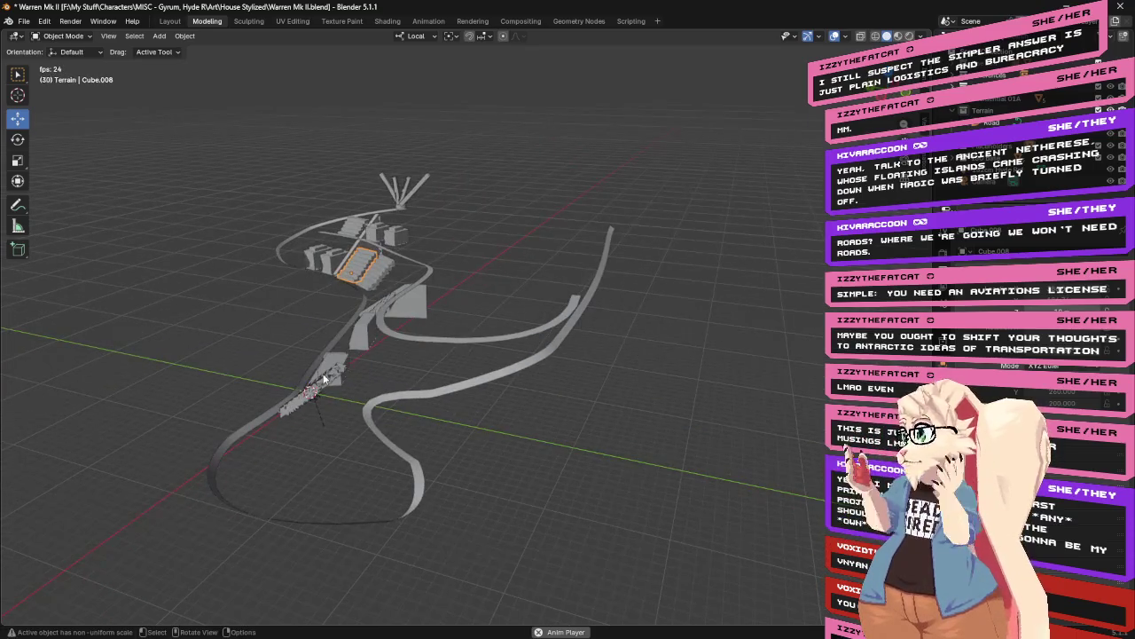
mouse_move(479, 474)
middle_down()
mouse_move(587, 472)
mouse_move(569, 474)
middle_up()
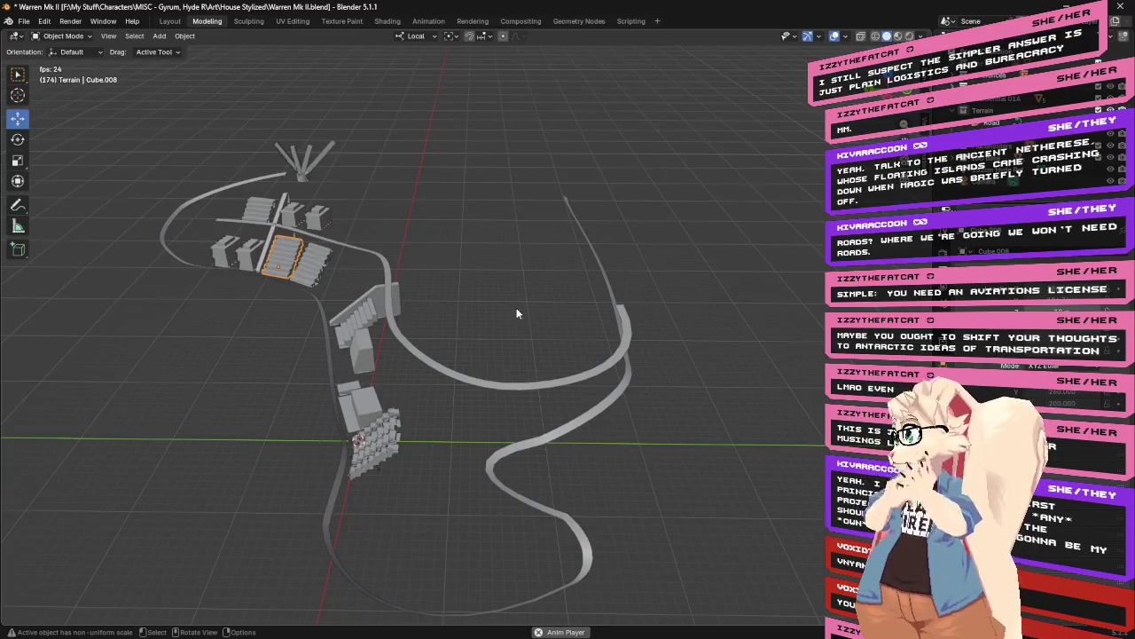
mouse_move(566, 317)
middle_down()
mouse_move(397, 327)
mouse_move(634, 320)
mouse_move(689, 296)
mouse_move(443, 325)
mouse_move(507, 323)
middle_up()
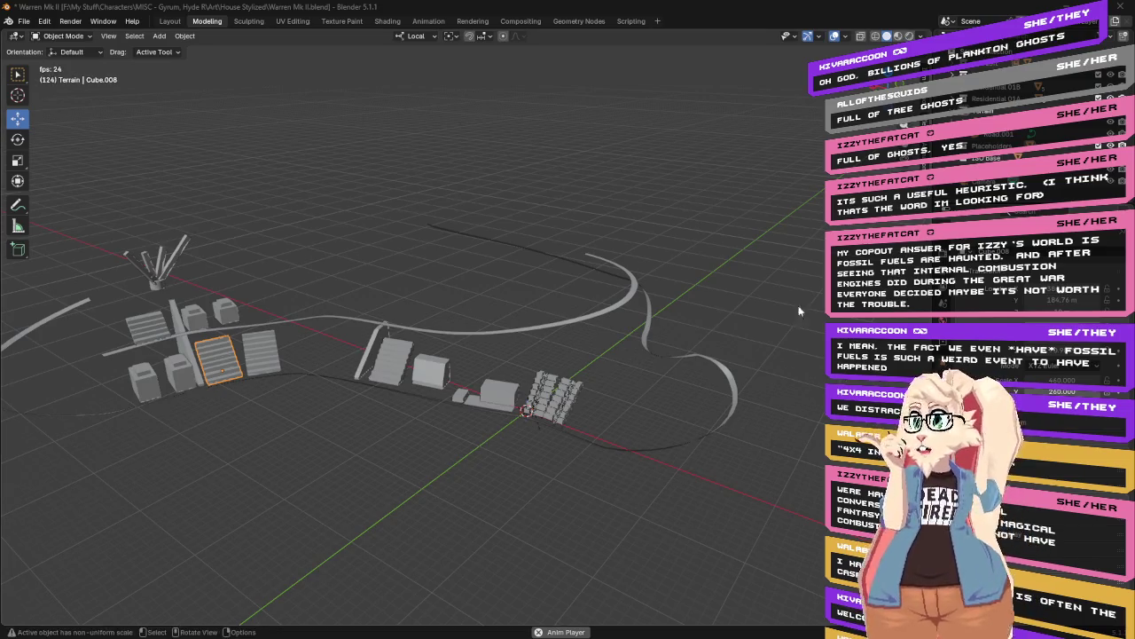
middle_drag(540, 198, 564, 201)
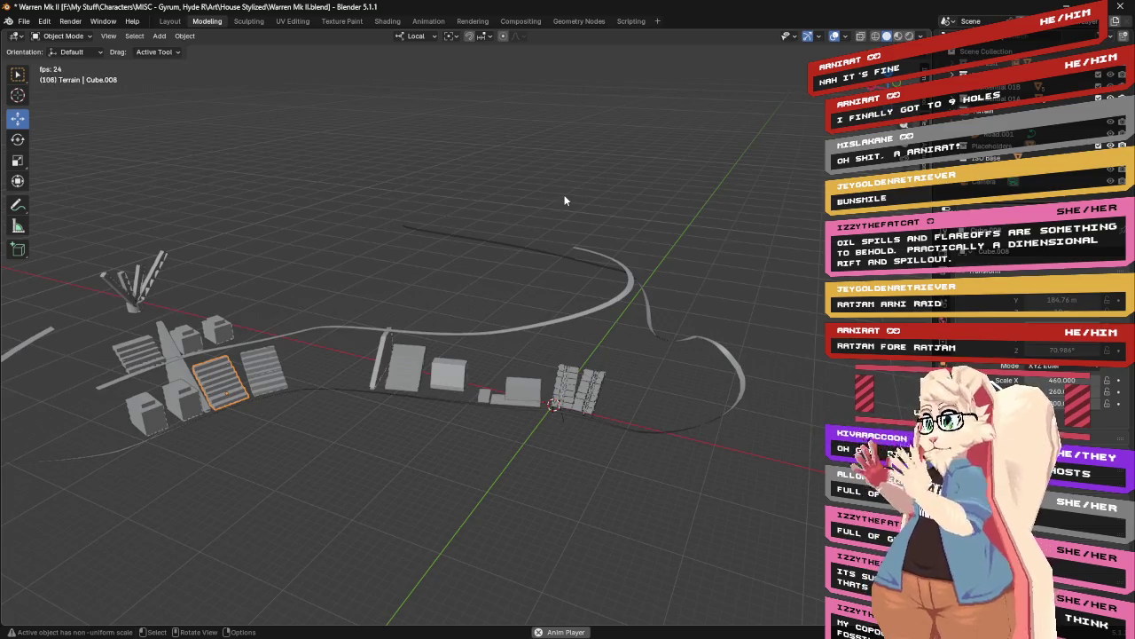
mouse_move(608, 435)
middle_down()
mouse_move(478, 420)
mouse_move(576, 435)
middle_up()
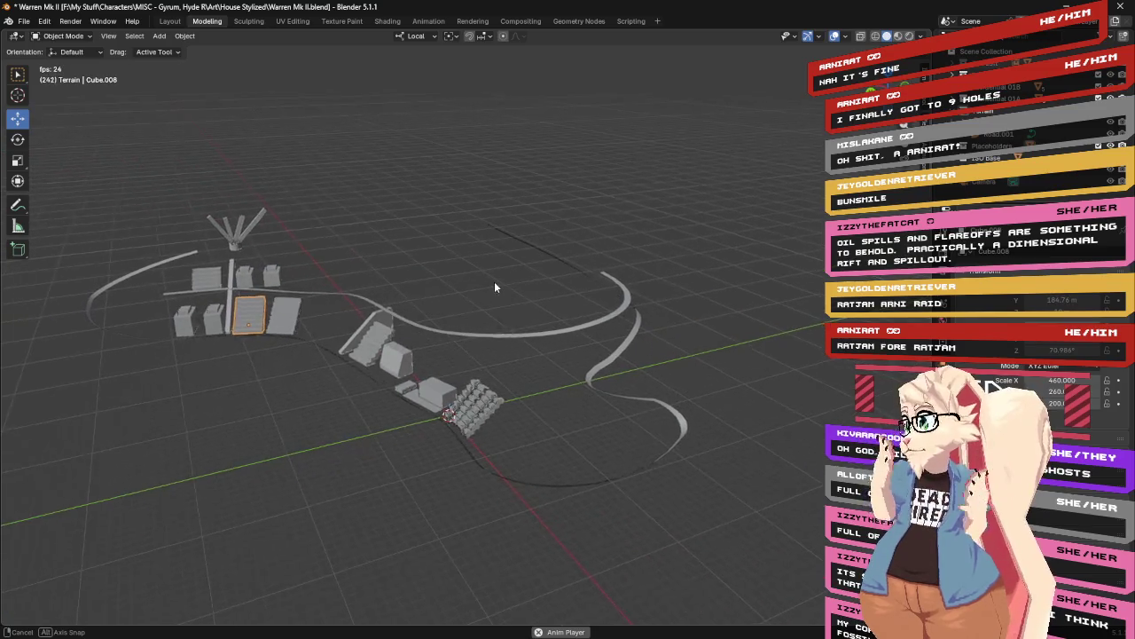
middle_drag(498, 287, 496, 280)
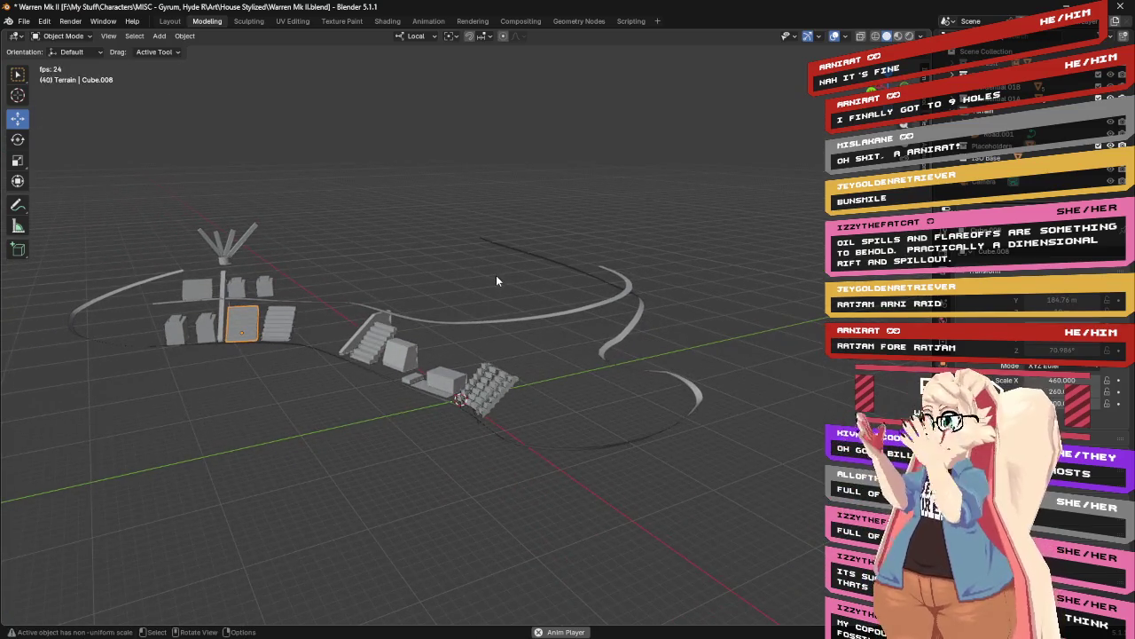